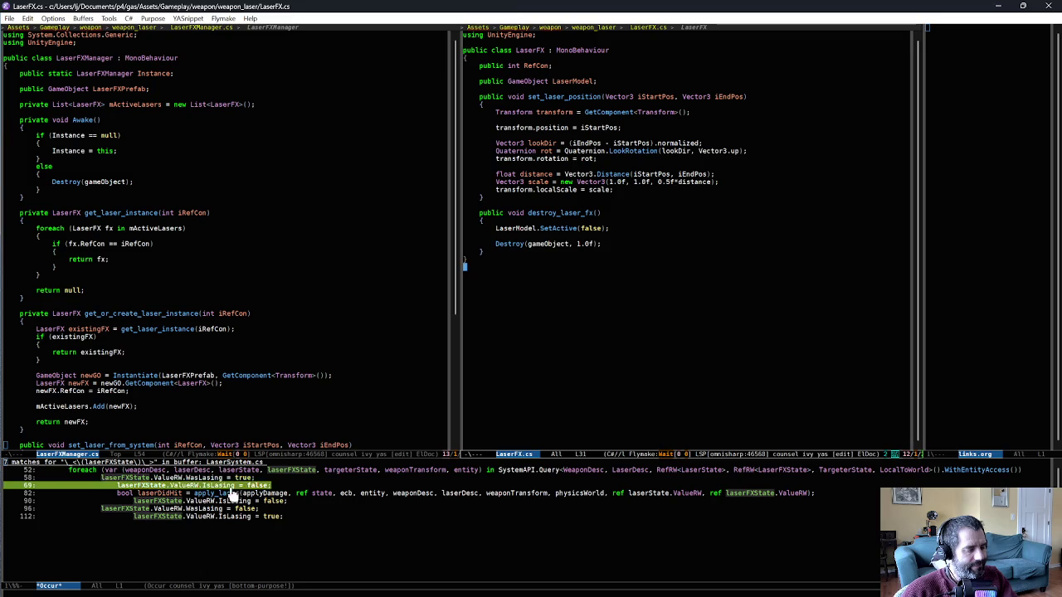
# Switch to the Unity editor with the LaserFX scene so the updated C# scripts recompile.
pyautogui.hotkey('alt', 'Tab')
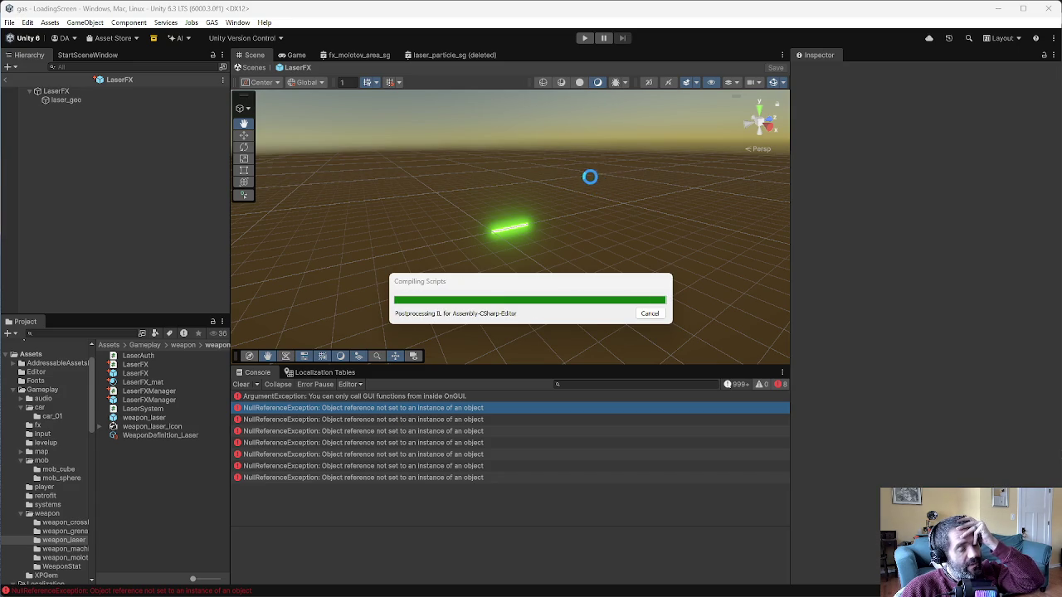
# Play-test a race on map_03, driving and dismissing the level-up screen until the green laser fires.
pyautogui.click(584, 37)
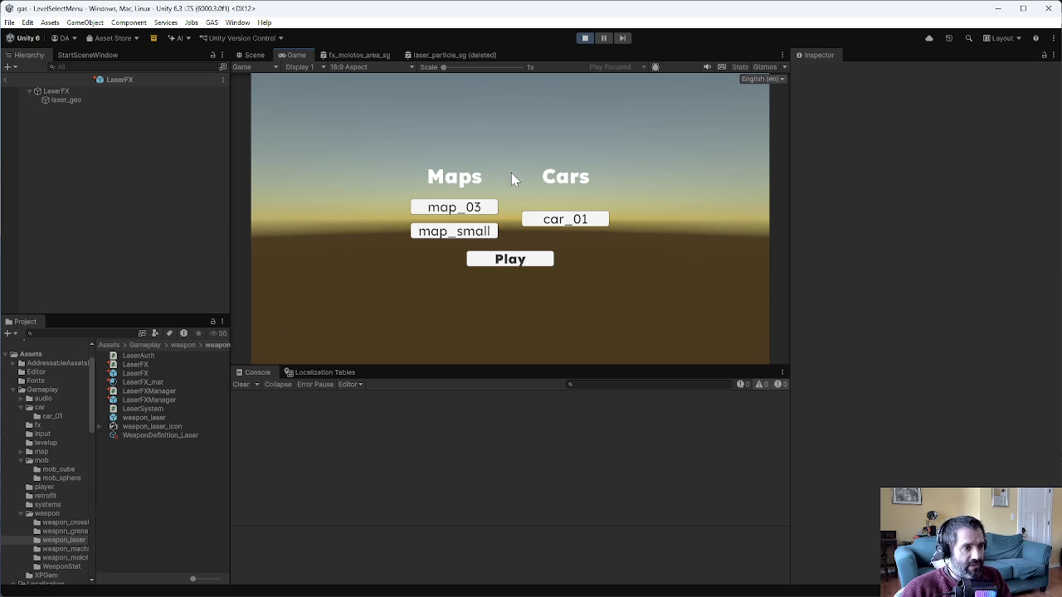
pyautogui.click(529, 267)
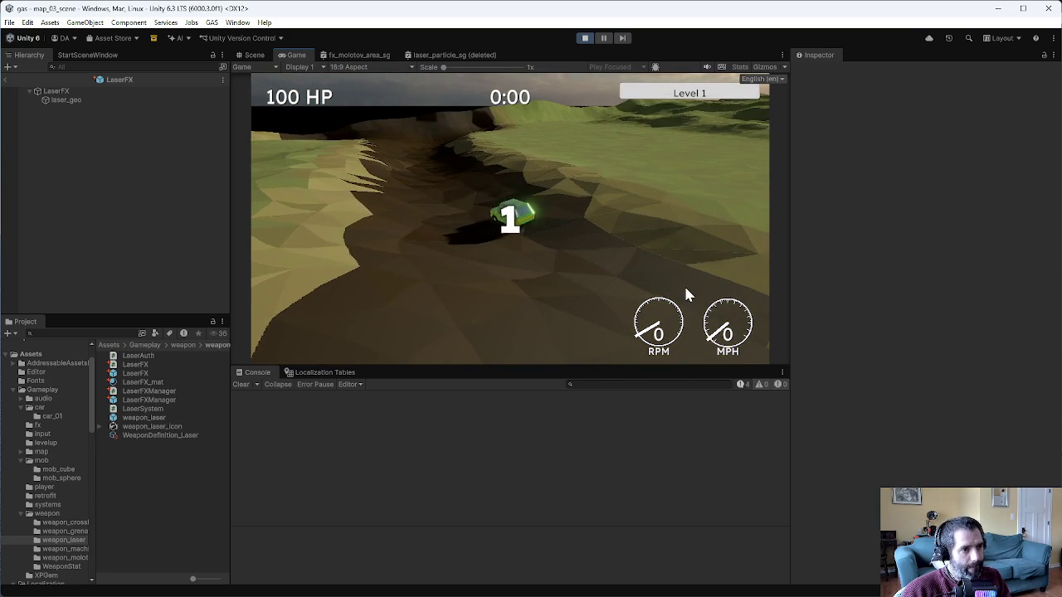
pyautogui.press('w')
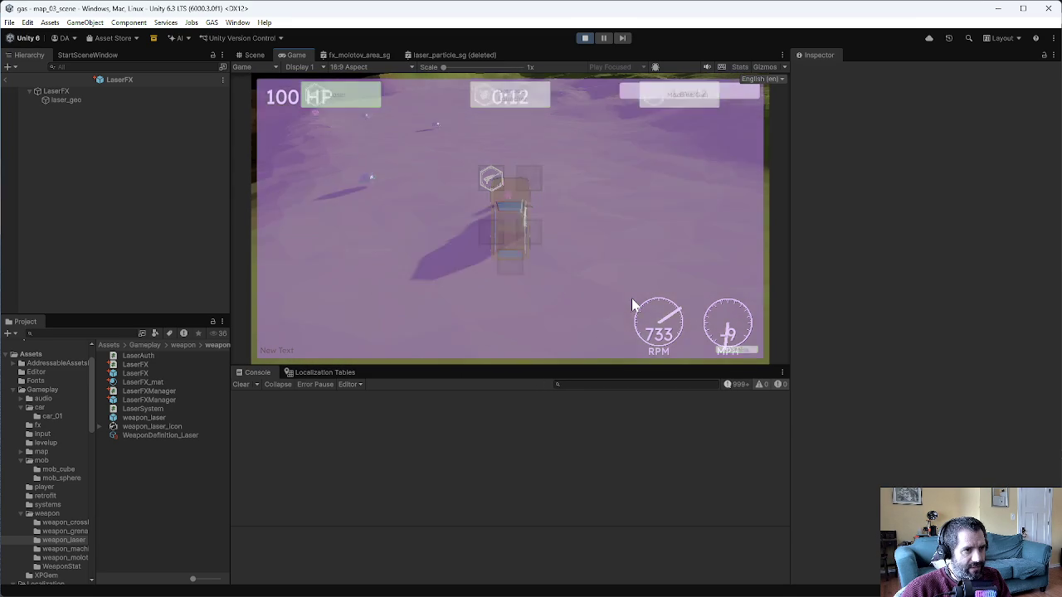
pyautogui.click(724, 349)
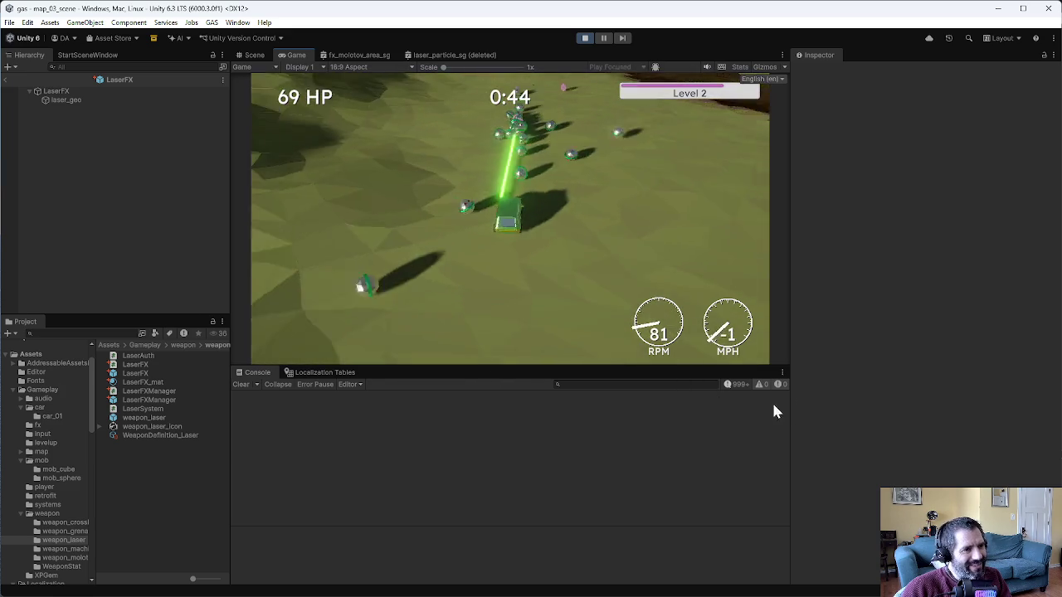
# Set the laser_geo Mesh Renderer's Cast Shadows to Off and restart Play mode.
pyautogui.click(584, 39)
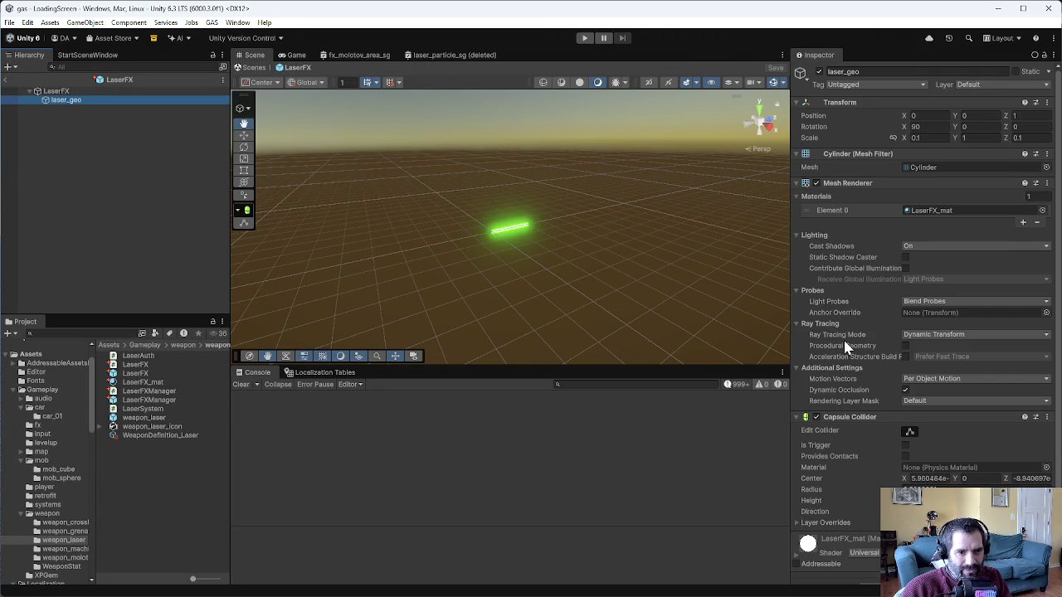
pyautogui.click(915, 236)
pyautogui.click(922, 246)
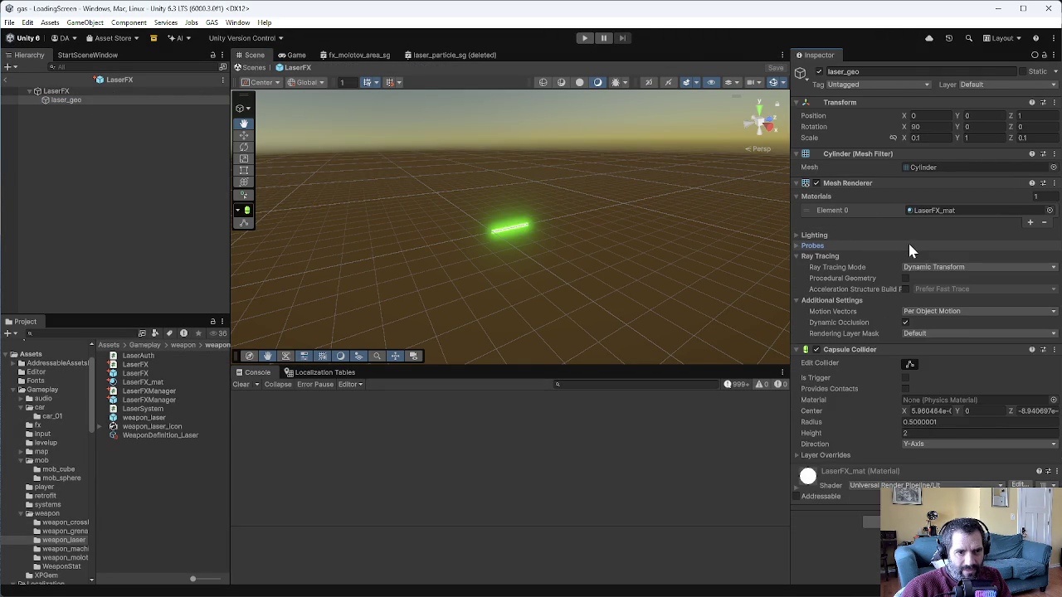
pyautogui.click(911, 245)
pyautogui.click(923, 236)
pyautogui.click(930, 259)
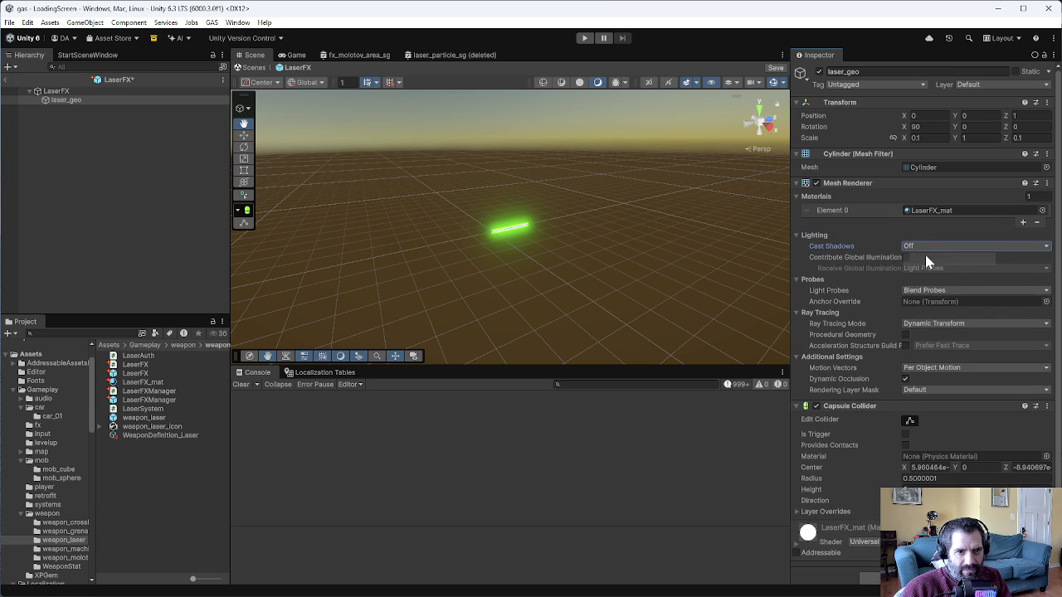
pyautogui.click(583, 39)
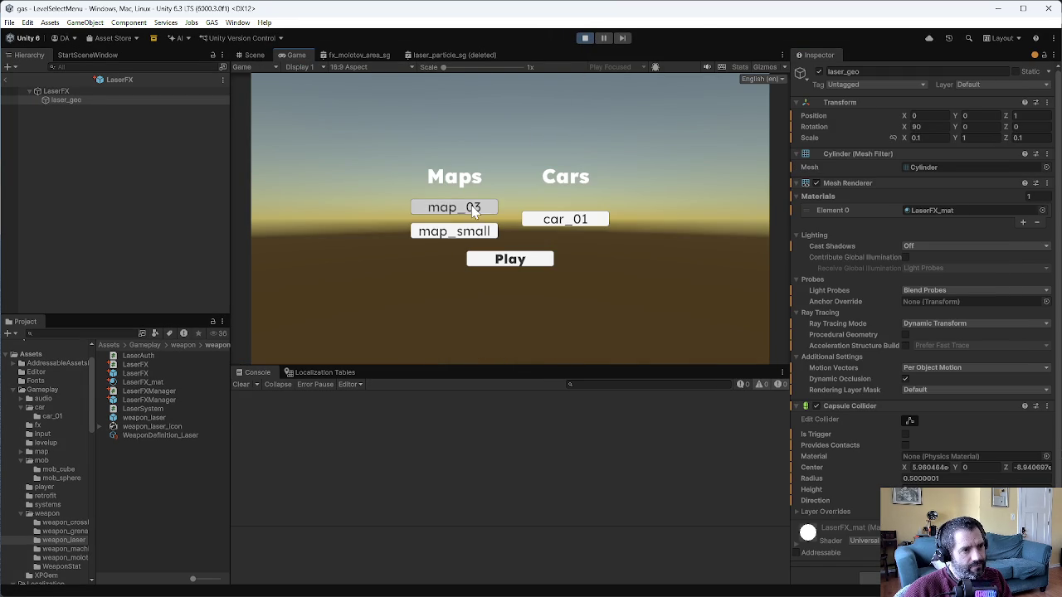
# Race on map_03 and close the first weapon-choice overlay to reach the Molotov/Grenade/Laser upgrade.
pyautogui.click(514, 265)
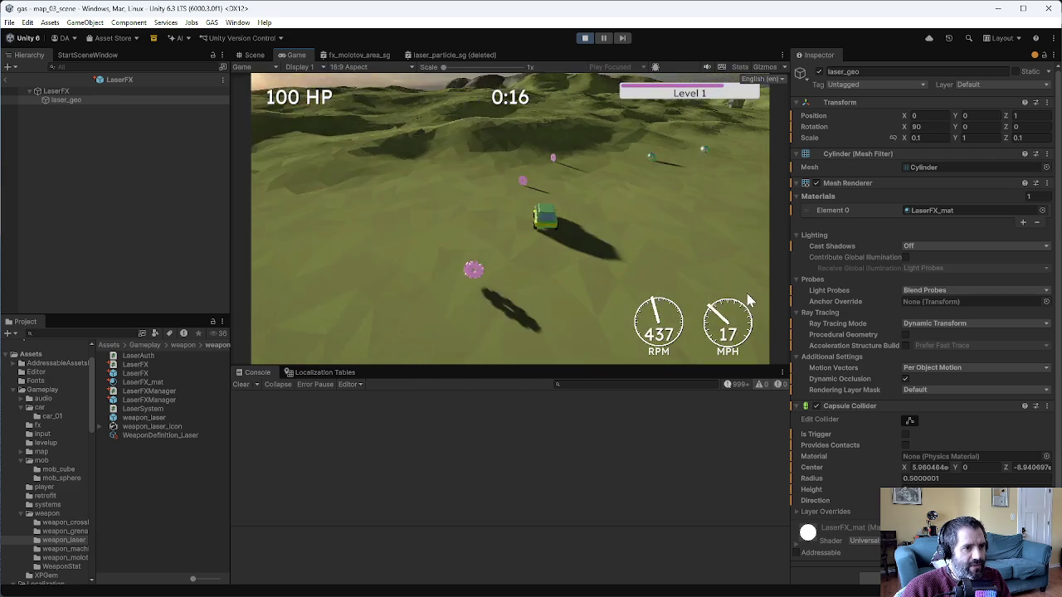
pyautogui.click(747, 352)
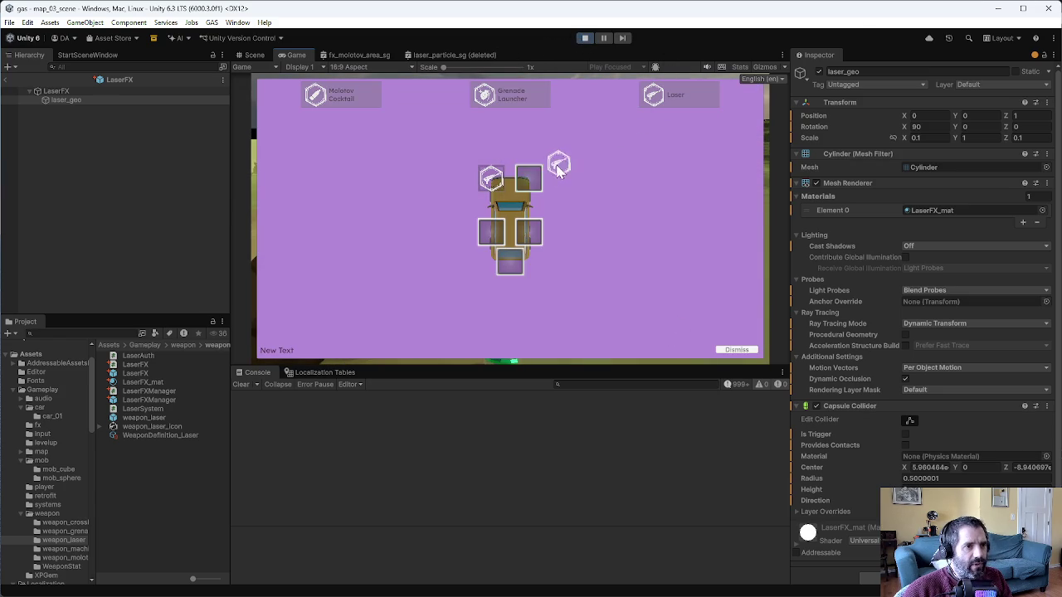
# Equip the Laser into an empty car weapon slot and keep playing to Level 4.
pyautogui.click(541, 193)
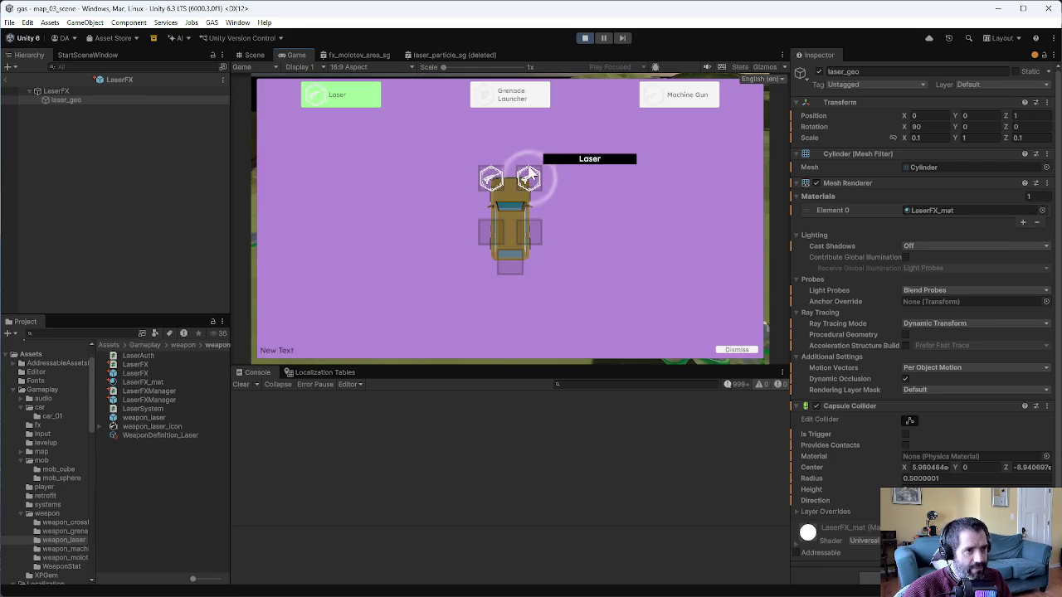
pyautogui.click(484, 240)
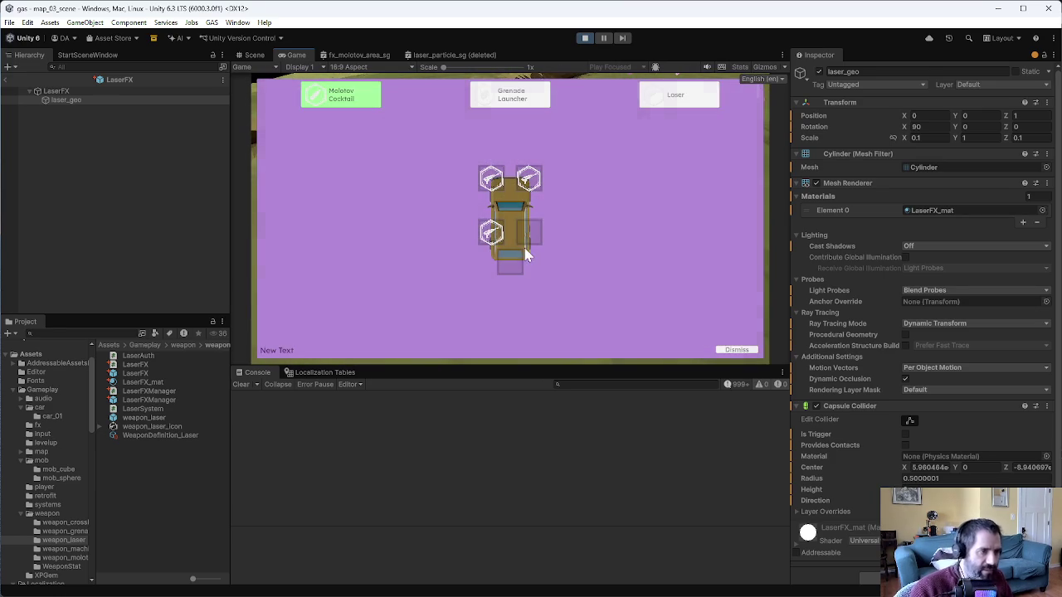
# Drag another Laser onto a car slot, play through Level 5, then stop Play mode.
pyautogui.moveTo(511, 241); pyautogui.dragTo(526, 234)
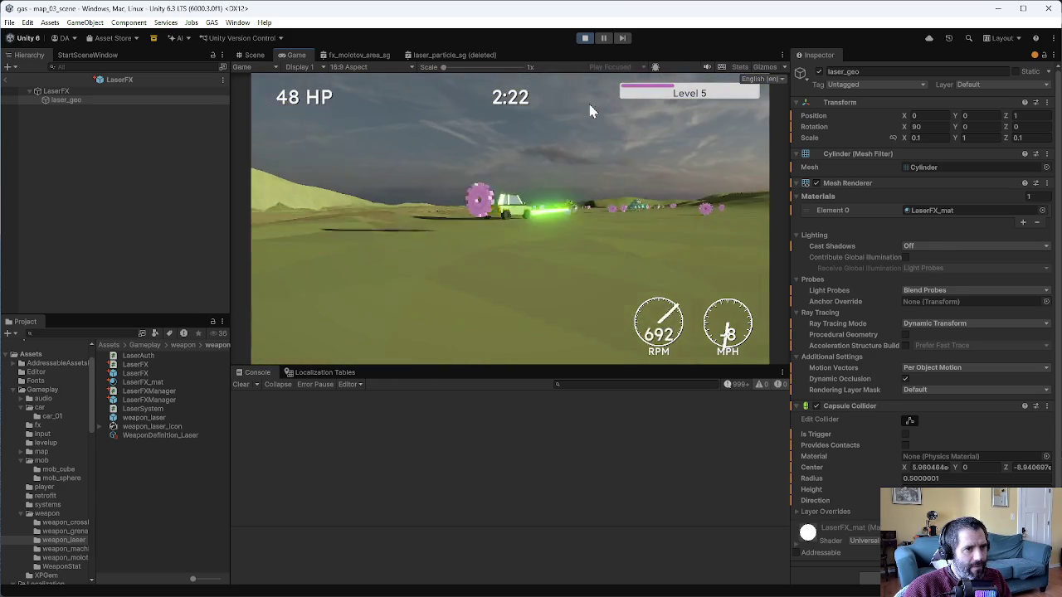
pyautogui.click(585, 39)
# In P4V, reconcile offline work from the workspace root into the default changelist.
pyautogui.hotkey('alt', 'Tab')
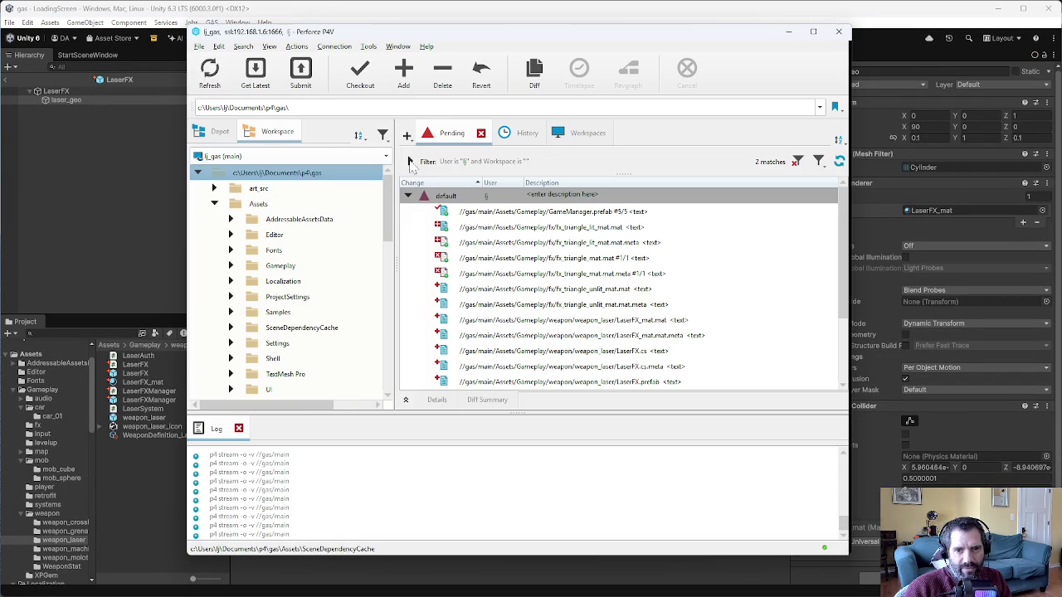
pyautogui.rightClick(301, 173)
pyautogui.click(405, 150)
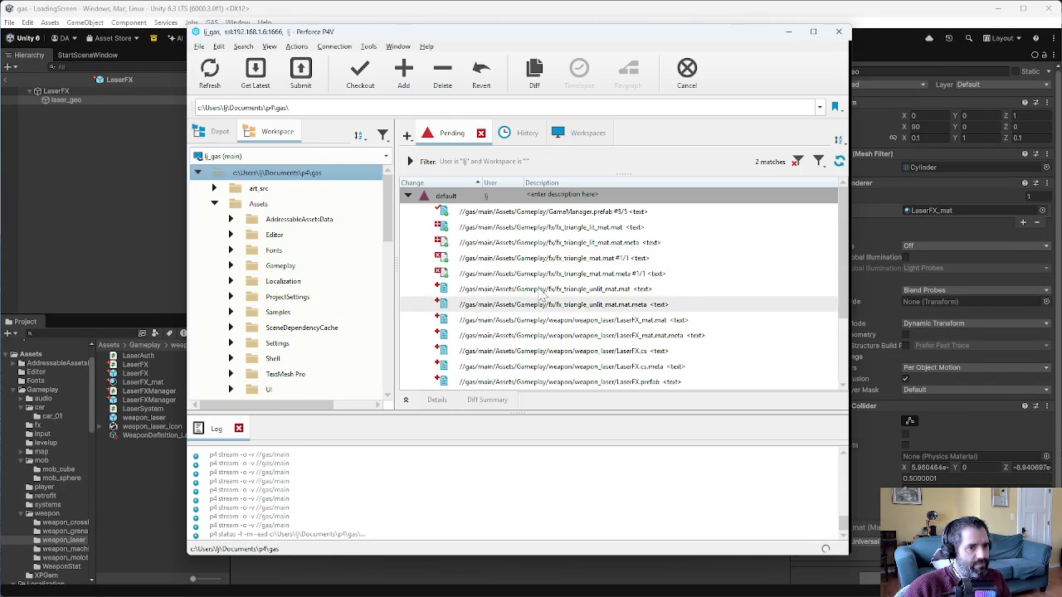
pyautogui.click(214, 497)
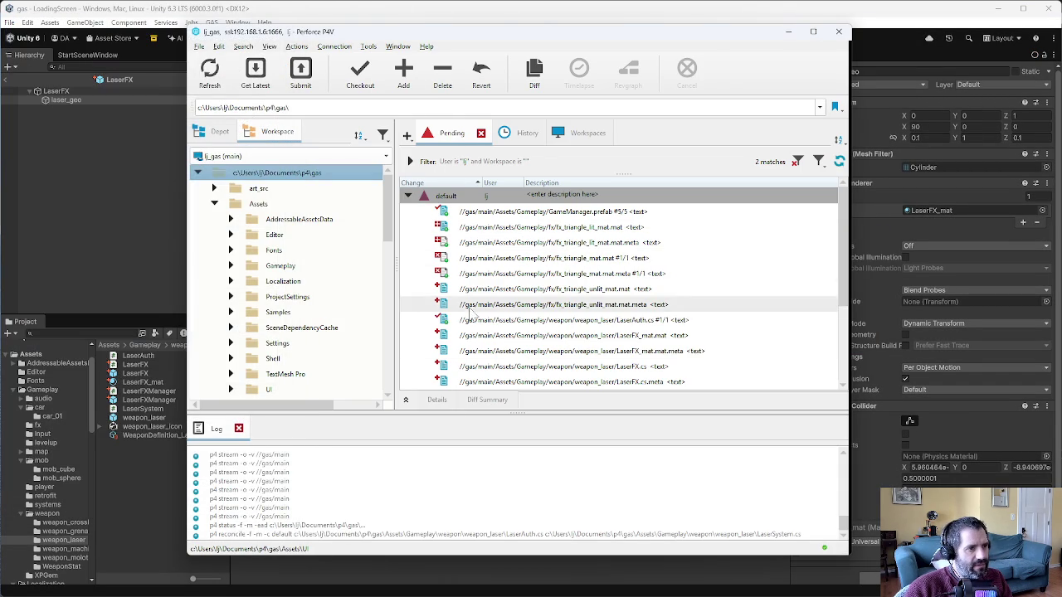
# Inspect GameManager.prefab and the fx_triangle materials, then open the LaserAuth.cs diff.
pyautogui.click(602, 215)
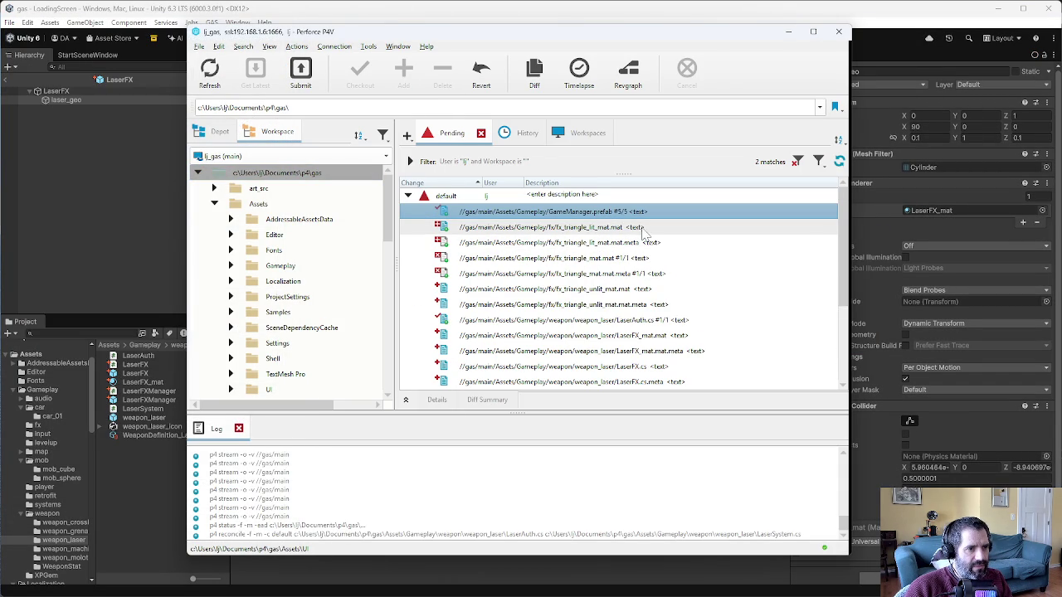
pyautogui.click(635, 258)
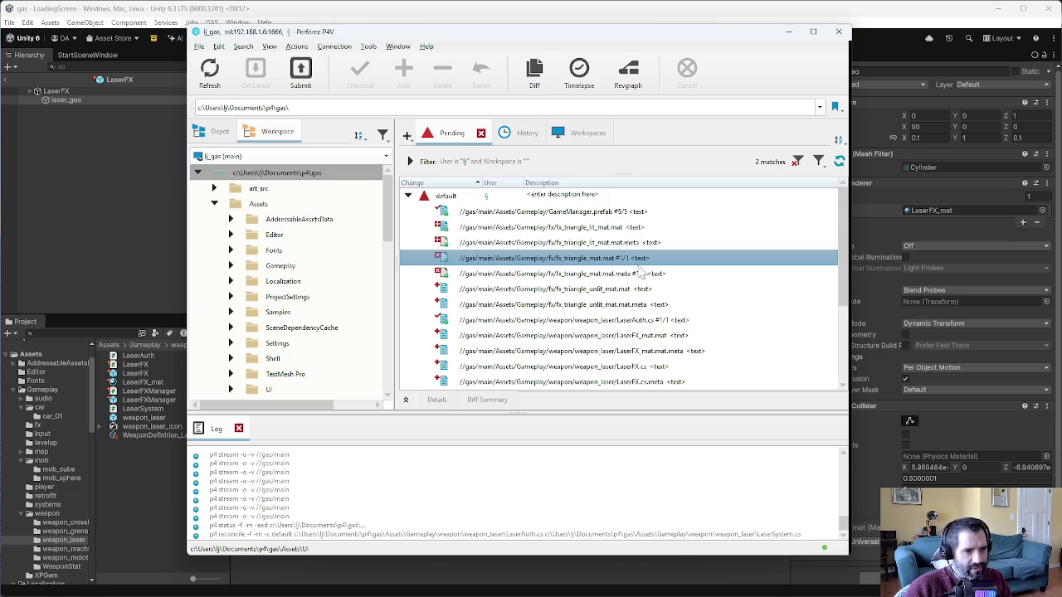
pyautogui.click(686, 289)
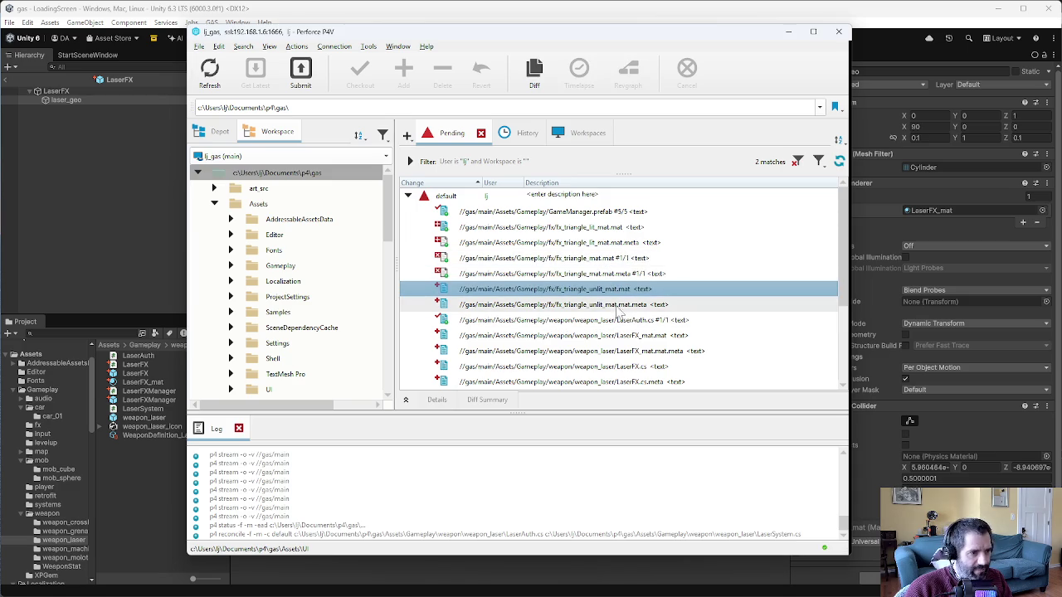
pyautogui.click(660, 320)
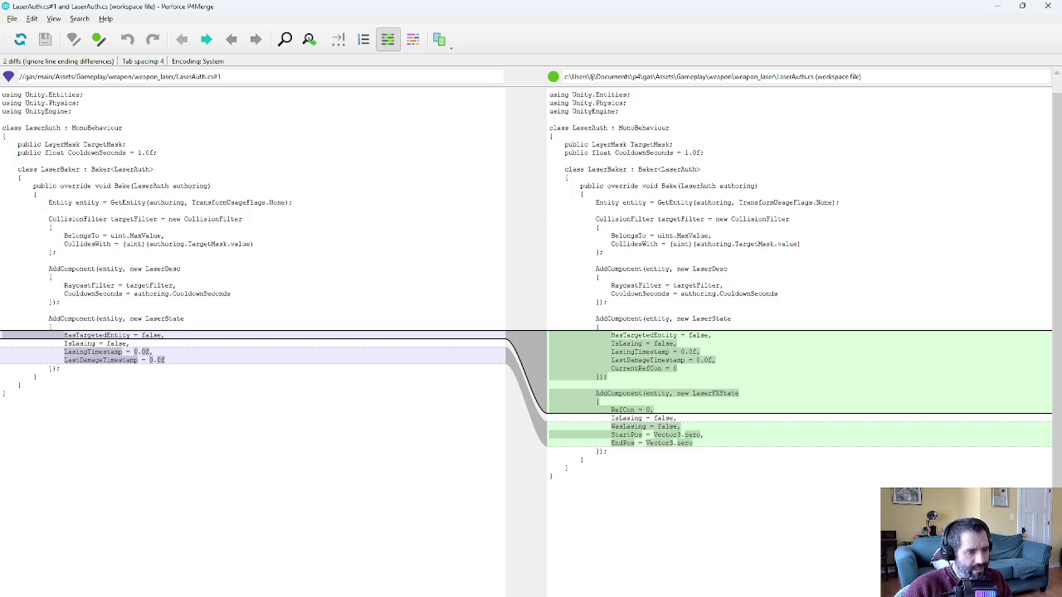
# Check the new CurrentRefCom line in the LaserAuth.cs diff, then close P4Merge.
pyautogui.tripleClick(645, 369)
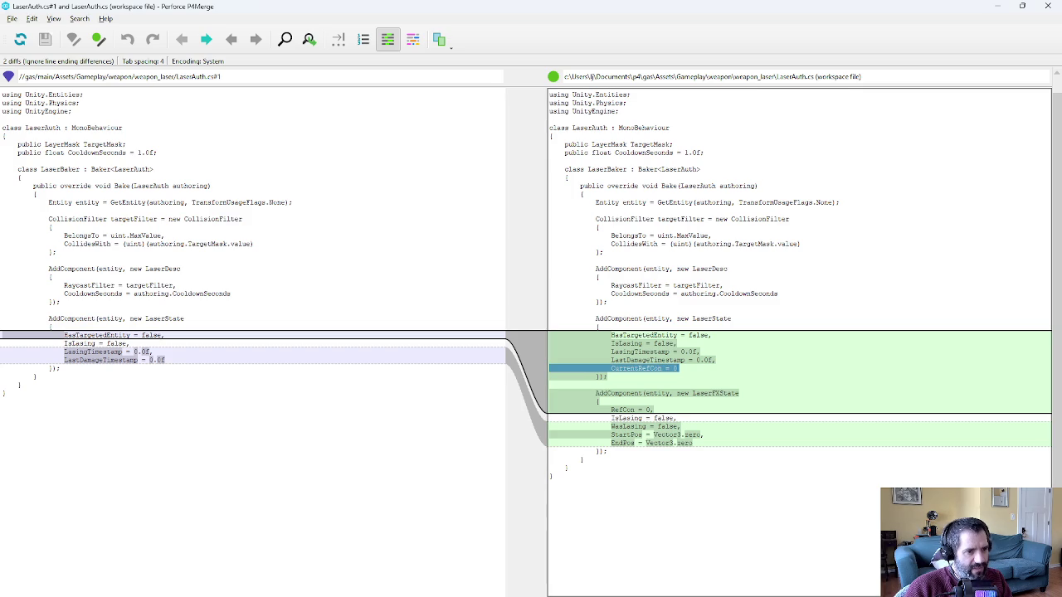
pyautogui.click(644, 368)
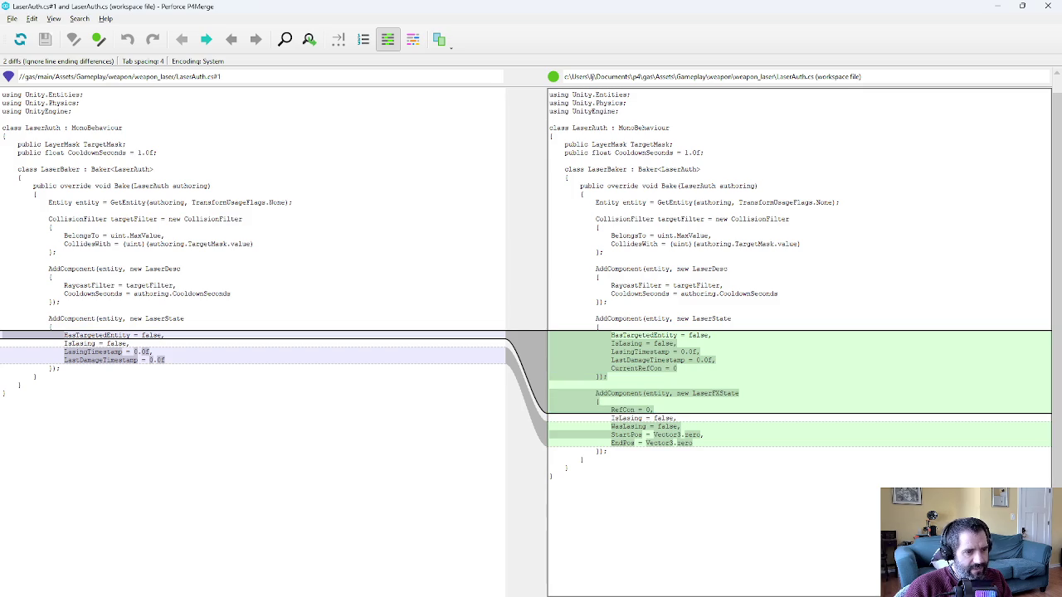
pyautogui.hotkey('alt', 'F4')
# From the Pending list, open the LaserSystem.cs diff in P4Merge.
pyautogui.scroll(-2, 604, 283)
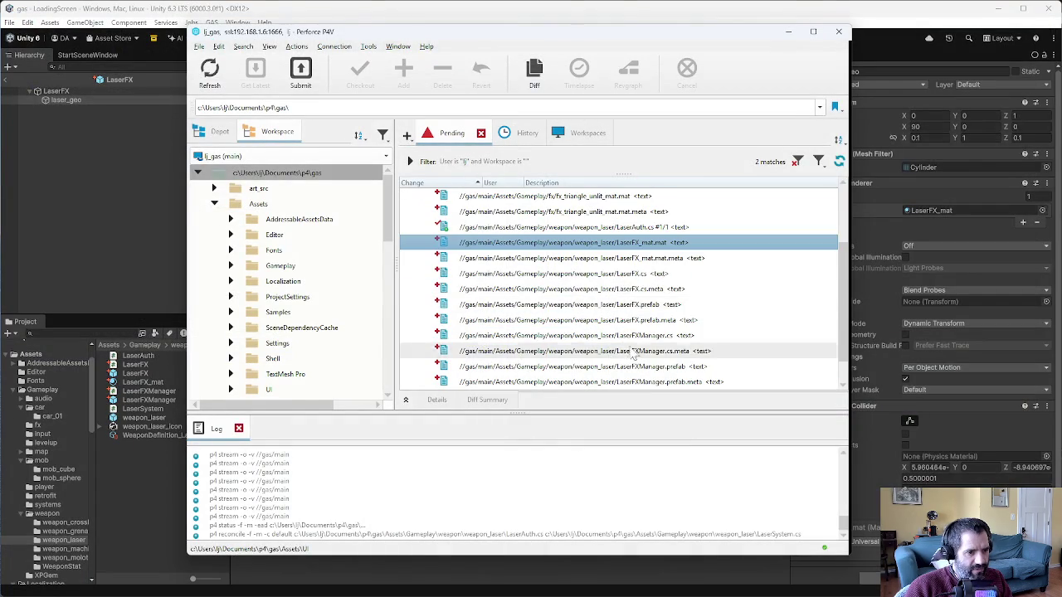
pyautogui.click(602, 277)
pyautogui.scroll(-1, 597, 314)
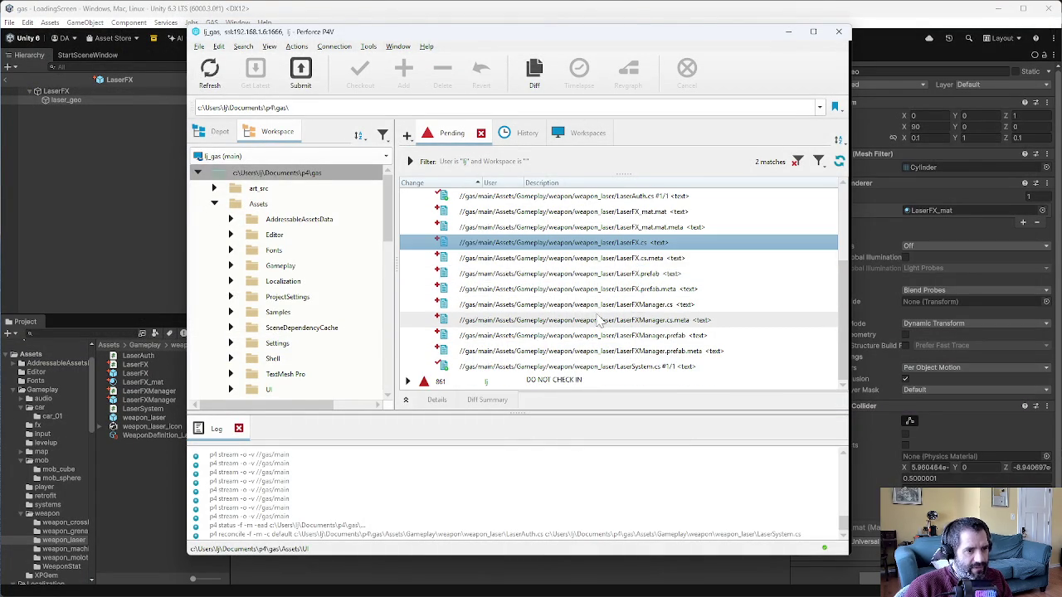
pyautogui.doubleClick(597, 366)
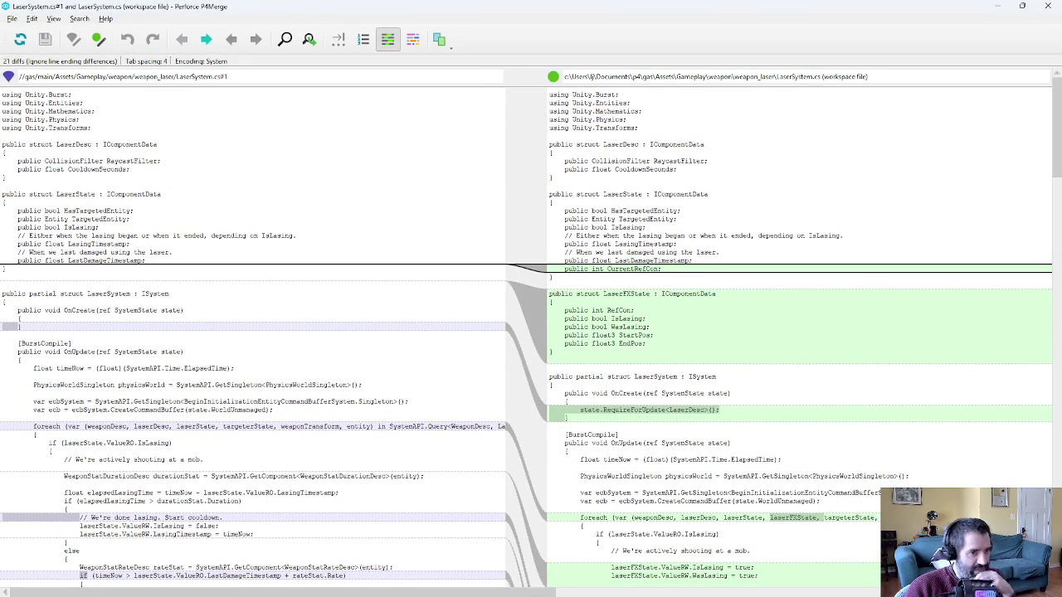
# Scroll the LaserSystem.cs diff down to LaserFXSystem and select its UnityEngine.Debug.Log line.
pyautogui.scroll(-2, 531, 332)
pyautogui.scroll(-4, 531, 332)
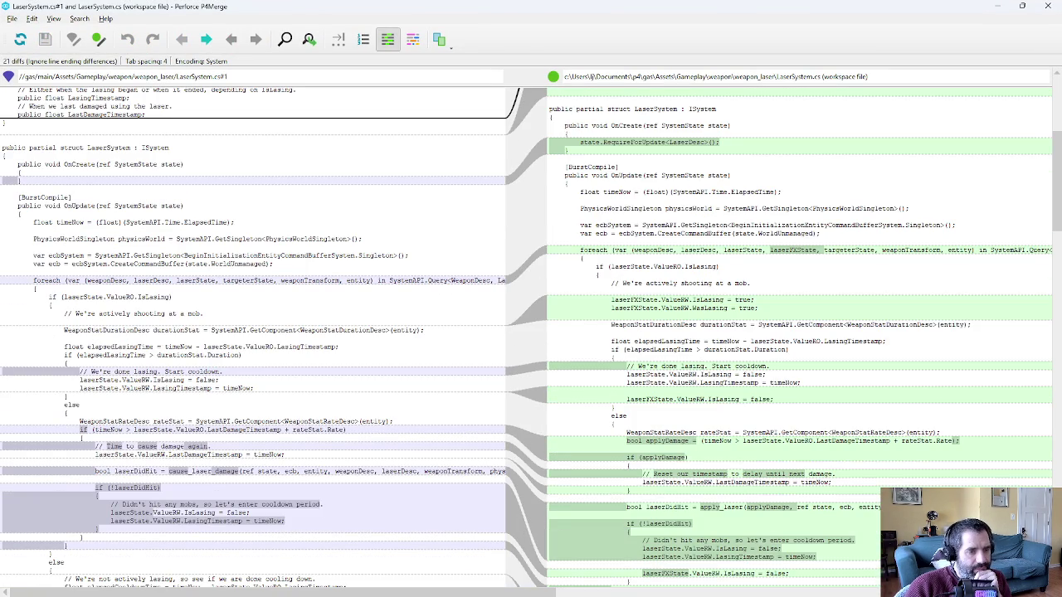
pyautogui.scroll(-5, 531, 332)
pyautogui.scroll(-13, 531, 332)
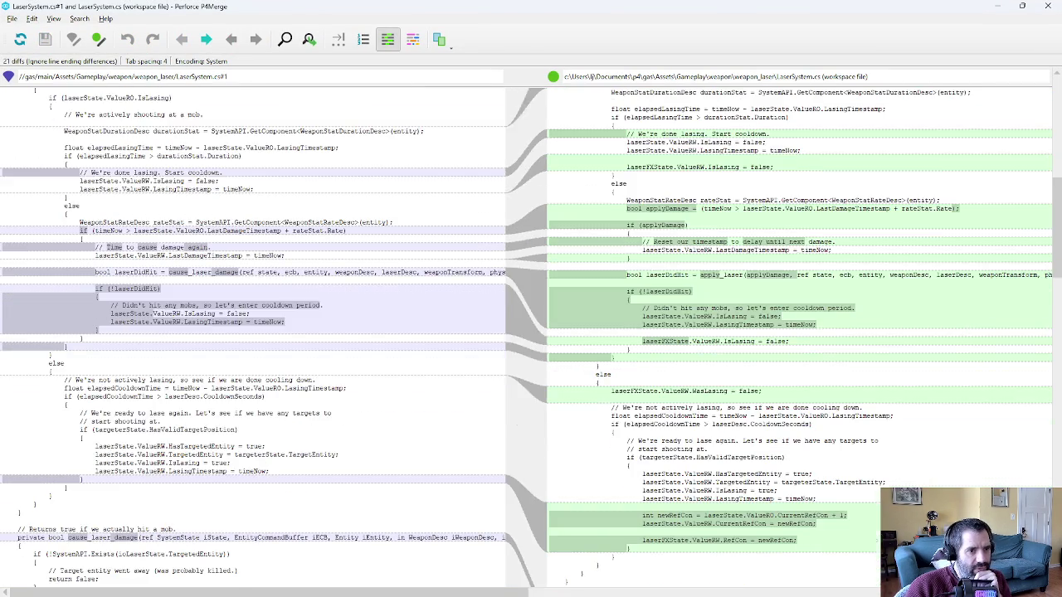
pyautogui.scroll(-8, 531, 332)
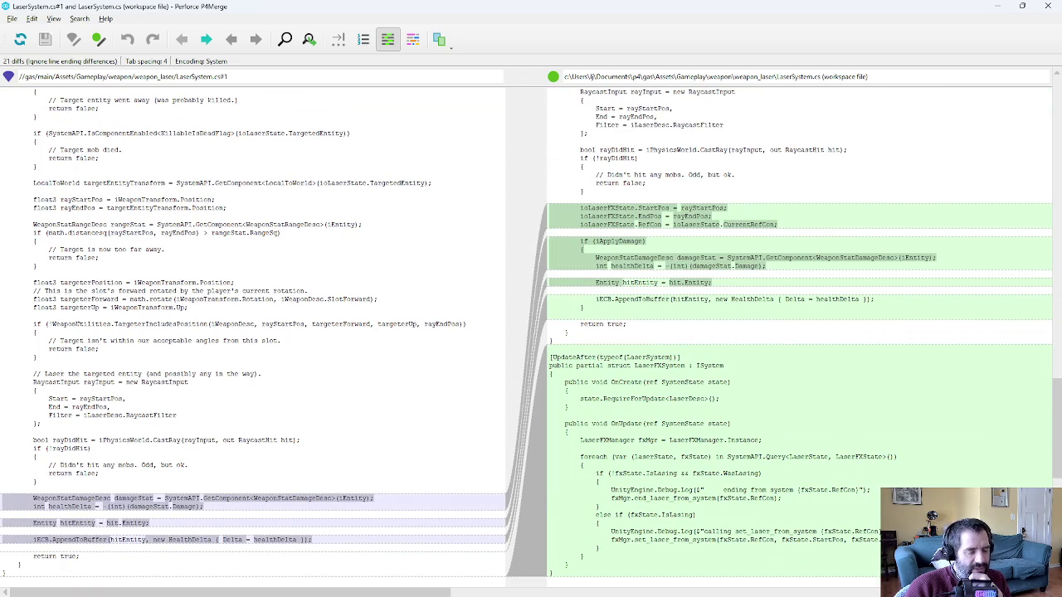
pyautogui.tripleClick(736, 489)
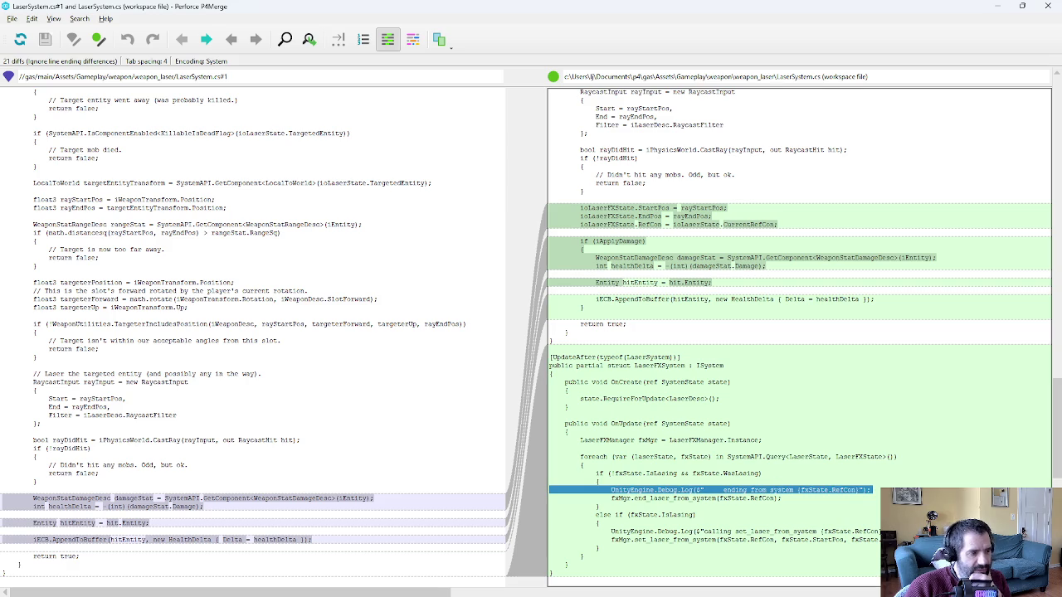
# Switch to Emacs and bring up the LaserSystem.cs buffer.
pyautogui.hotkey('alt', 'Tab')
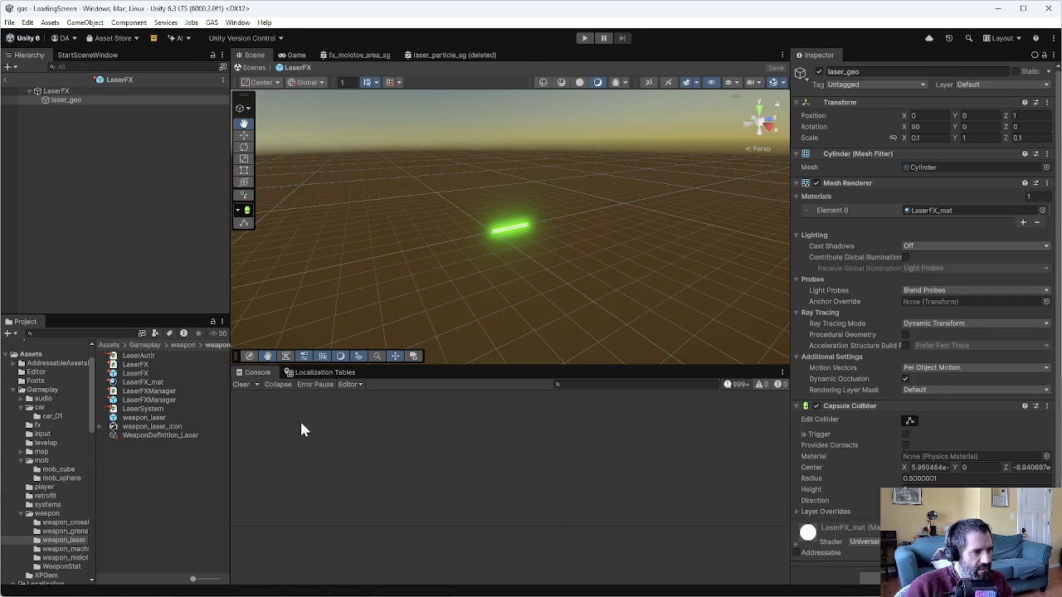
pyautogui.hotkey('alt', 'Tab')
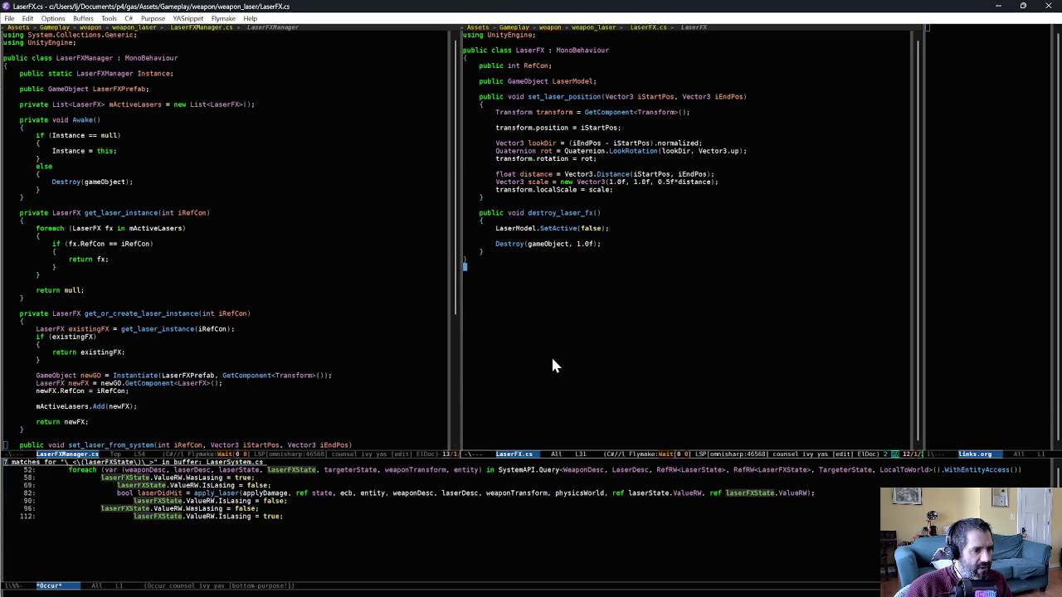
pyautogui.hotkey('ctrl', 'x')
pyautogui.press('o')
pyautogui.hotkey('ctrl', 'x')
pyautogui.write('bLAS')
pyautogui.press('BackSpace')
pyautogui.press('BackSpace')
pyautogui.press('BackSpace')
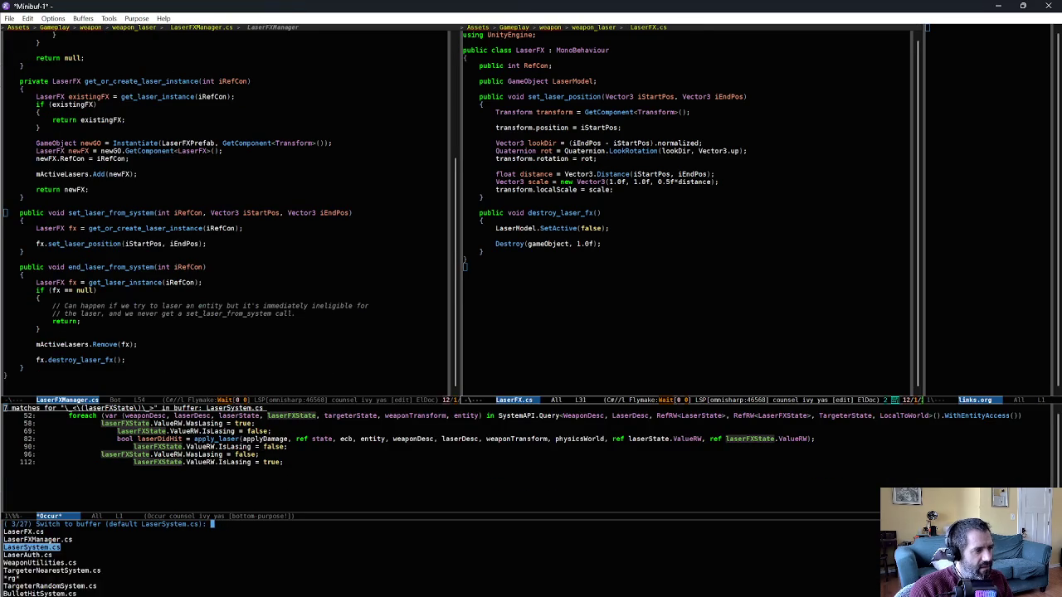
pyautogui.write('as')
pyautogui.press('Down')
pyautogui.press('Down')
pyautogui.press('Return')
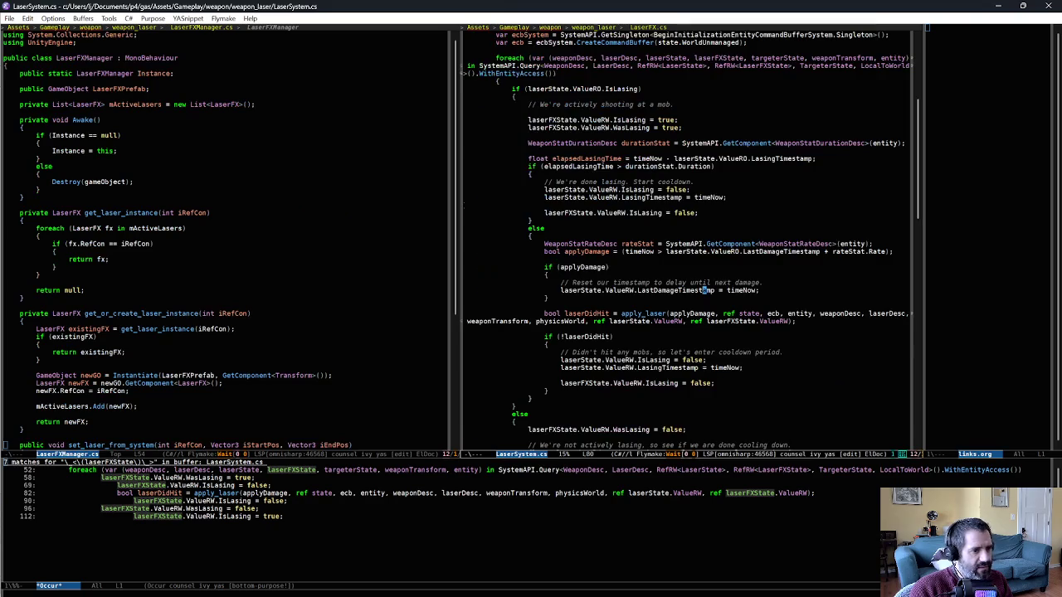
# Delete both Debug.Log lines in LaserFXSystem's OnUpdate and save LaserSystem.cs.
pyautogui.press('Up')
pyautogui.hotkey('ctrl', 'w')
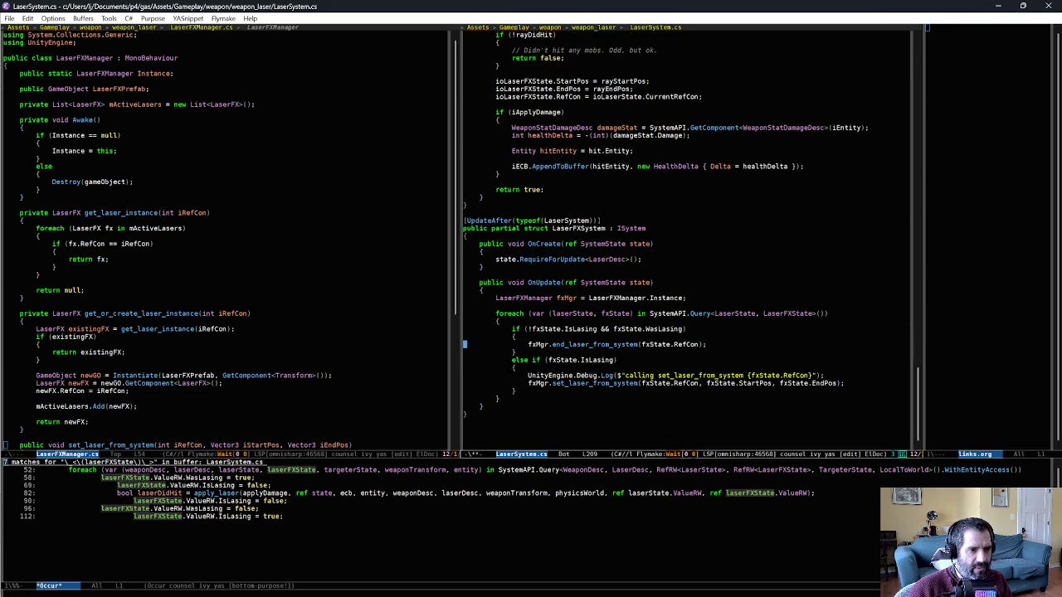
pyautogui.hotkey('ctrl', 'space')
pyautogui.press('Down')
pyautogui.hotkey('ctrl', 'w')
pyautogui.hotkey('ctrl', 'x')
pyautogui.hotkey('ctrl', 's')
pyautogui.hotkey('alt', 'Tab')
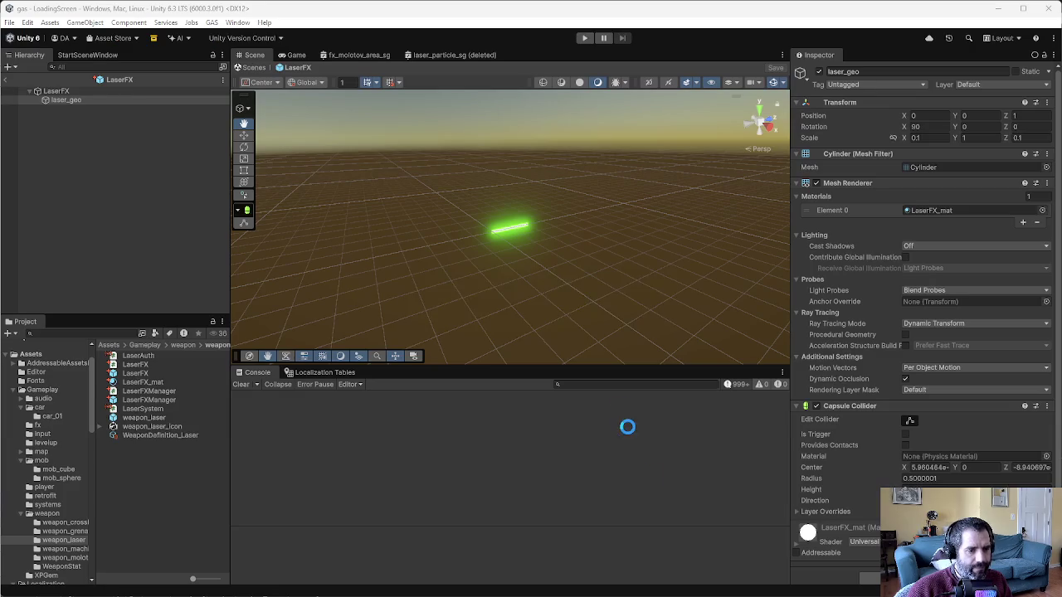
# Reopen the LaserSystem.cs diff and scan it, including the end_laser_from_system call, for leftover debug logs.
pyautogui.hotkey('alt', 'Tab')
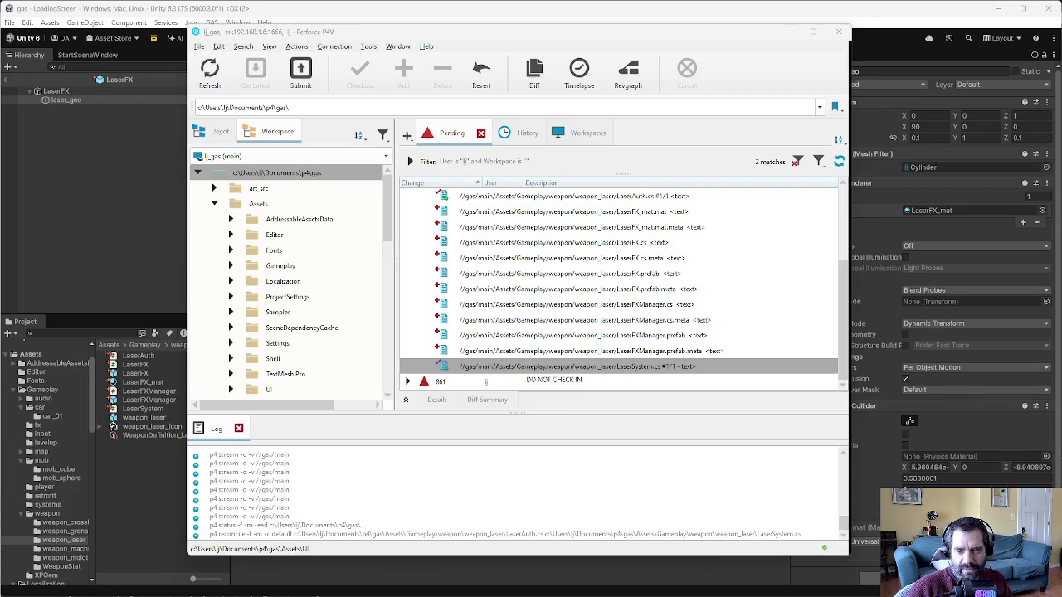
pyautogui.doubleClick(608, 368)
pyautogui.scroll(-5, 531, 332)
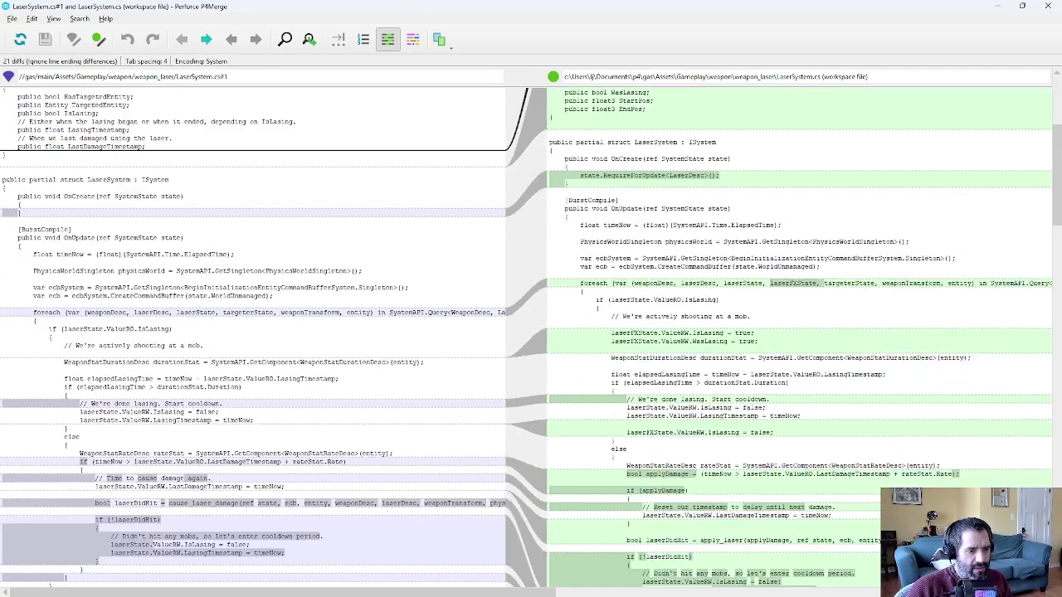
pyautogui.scroll(-15, 531, 332)
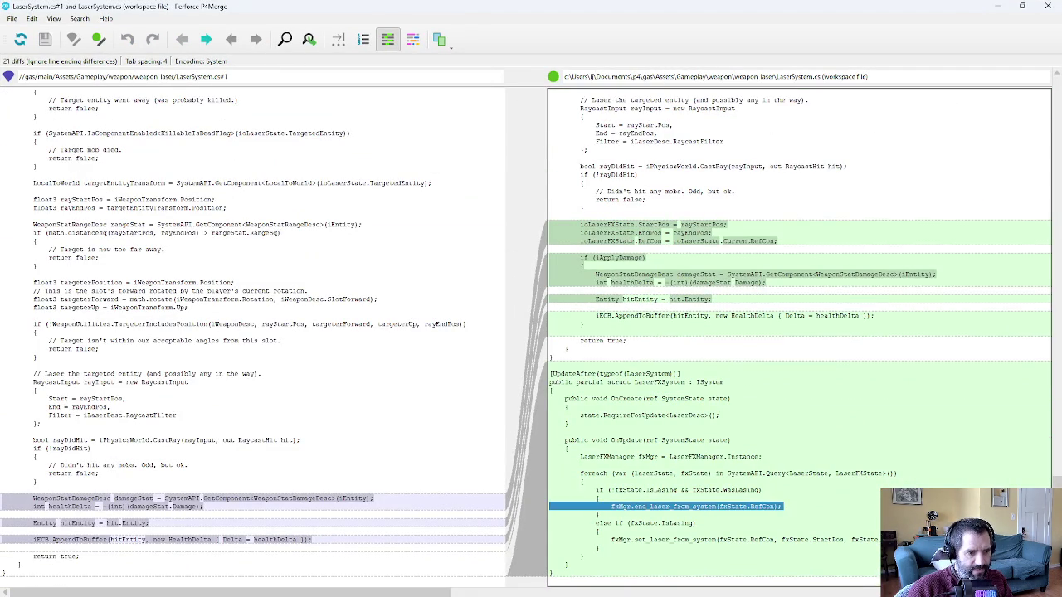
pyautogui.tripleClick(575, 547)
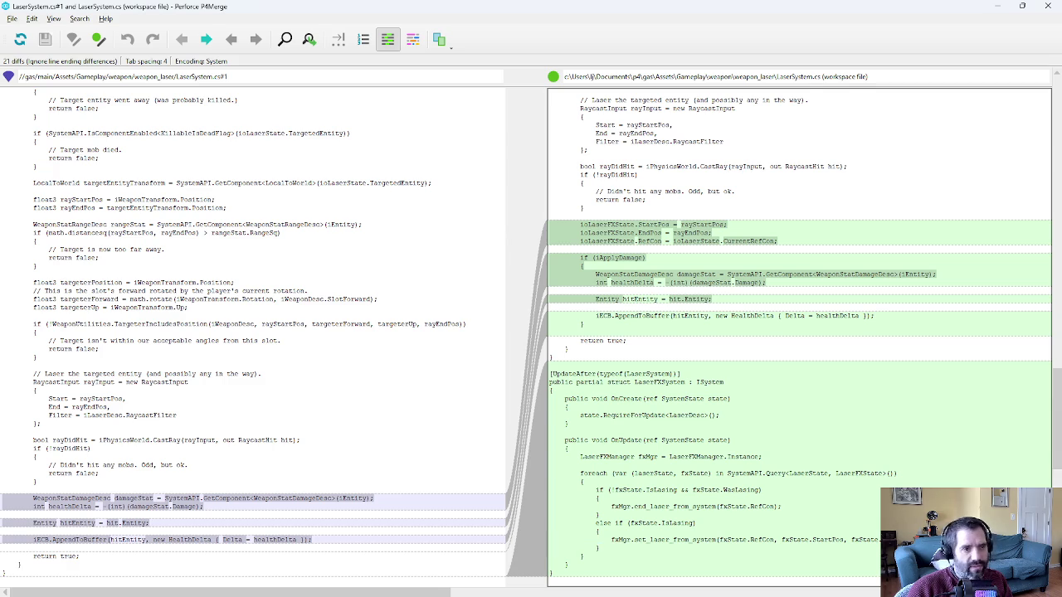
pyautogui.scroll(5, 784, 332)
pyautogui.scroll(10, 784, 332)
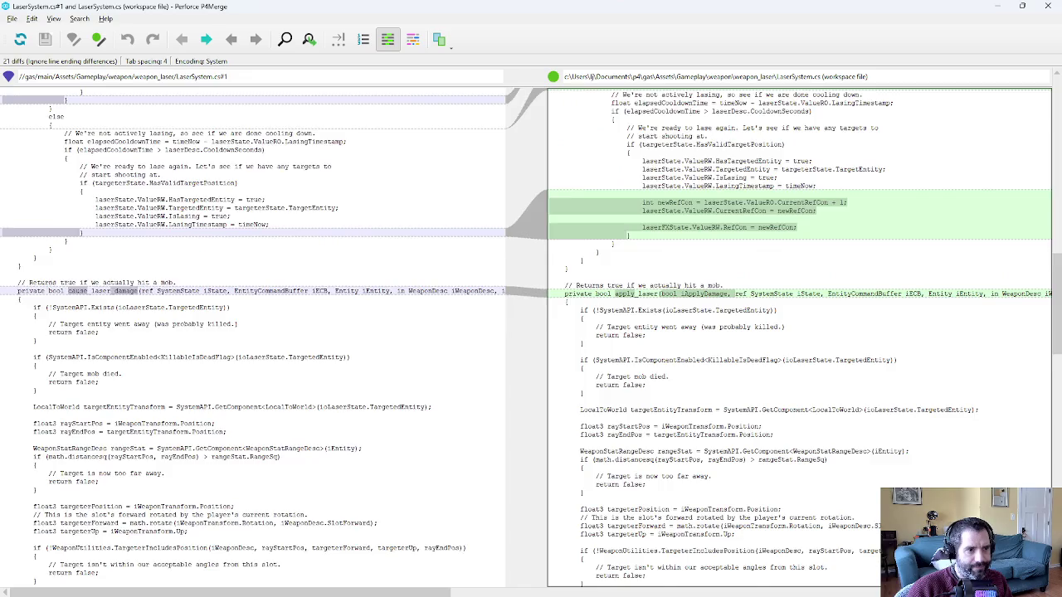
pyautogui.scroll(3, 784, 332)
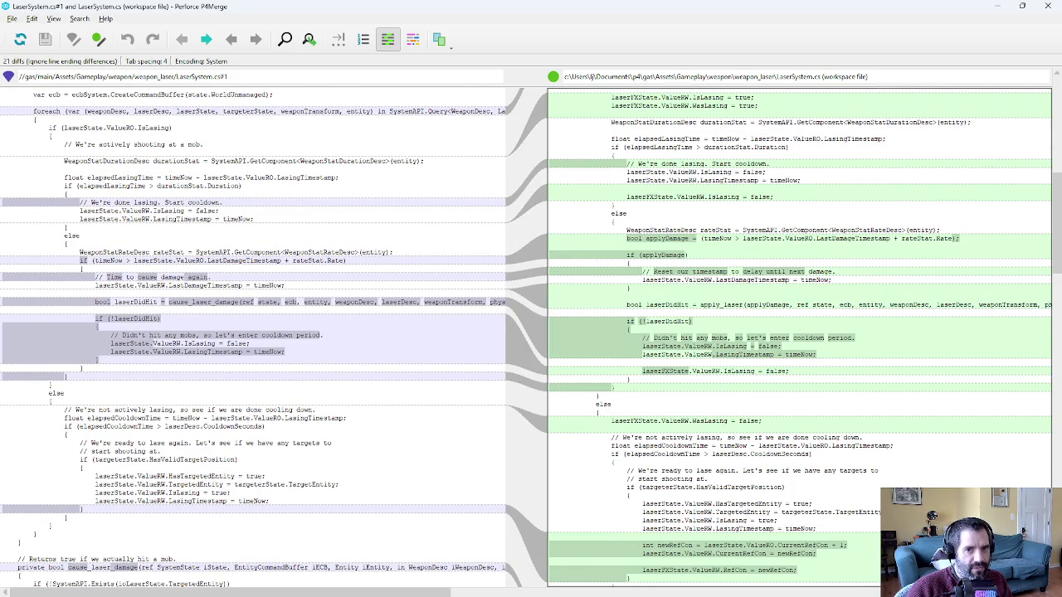
pyautogui.scroll(2, 784, 332)
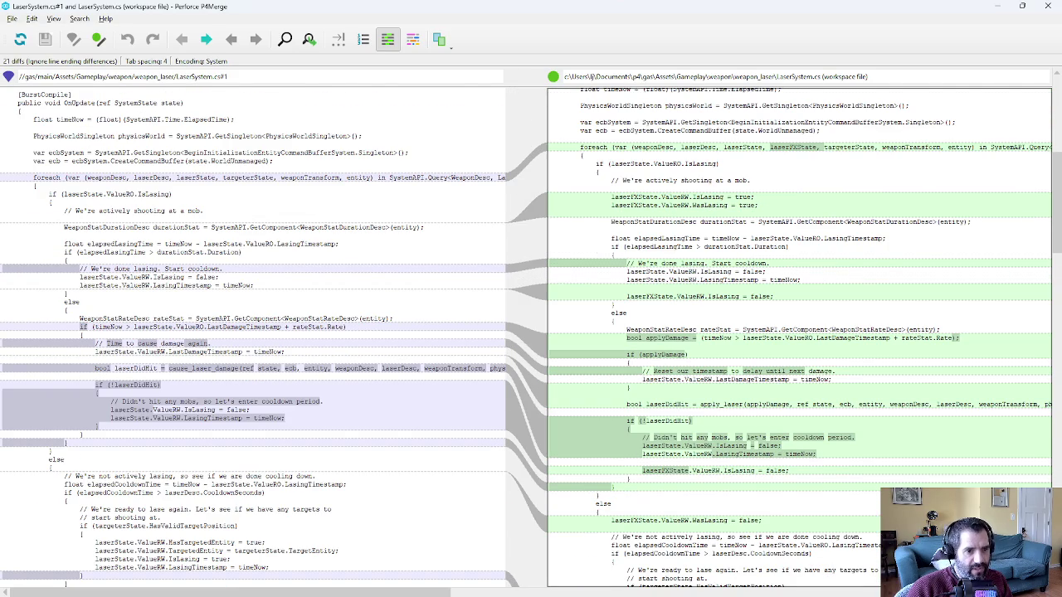
pyautogui.scroll(4, 784, 332)
# Close P4Merge and select the default pending changelist with the laser files in P4V.
pyautogui.click(1048, 7)
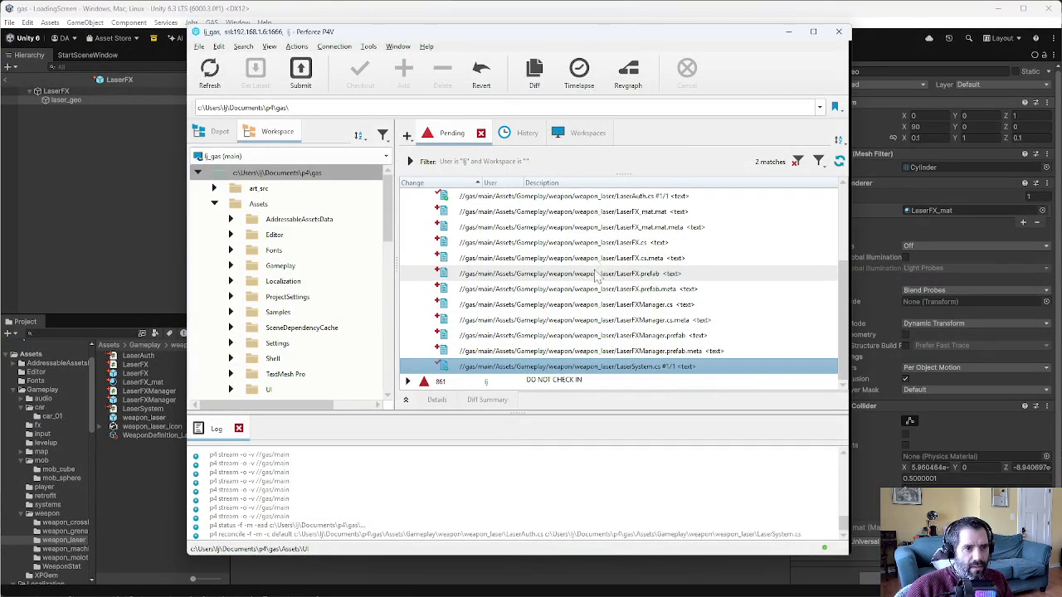
pyautogui.scroll(3, 631, 248)
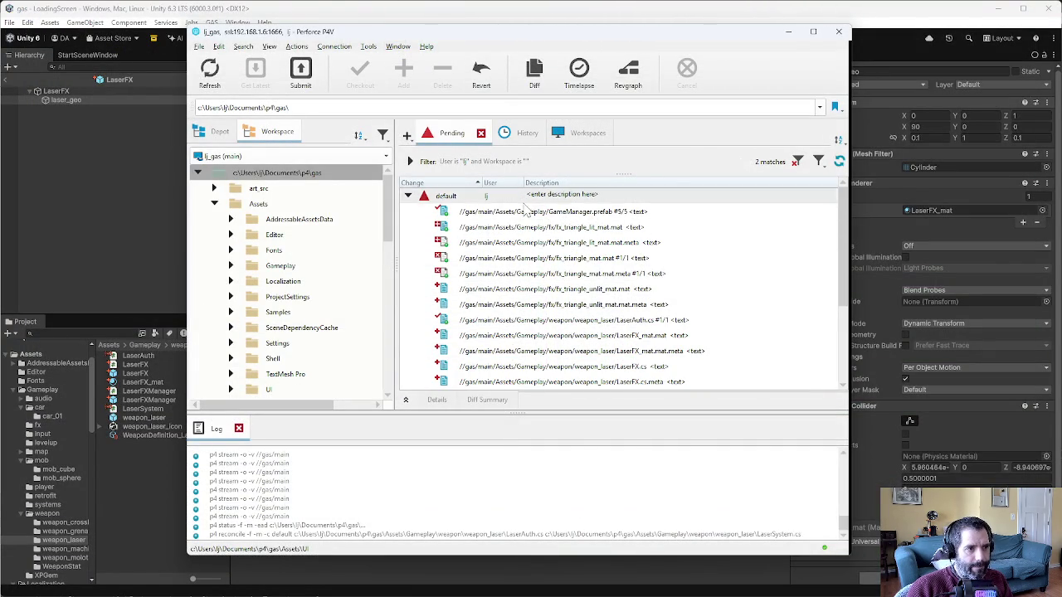
pyautogui.click(528, 199)
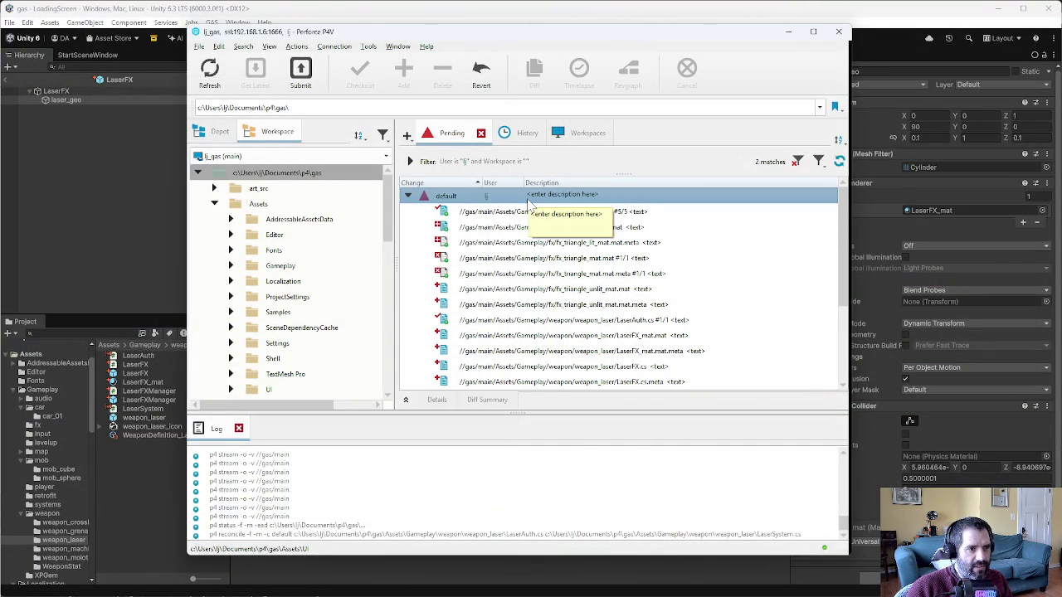
pyautogui.click(854, 97)
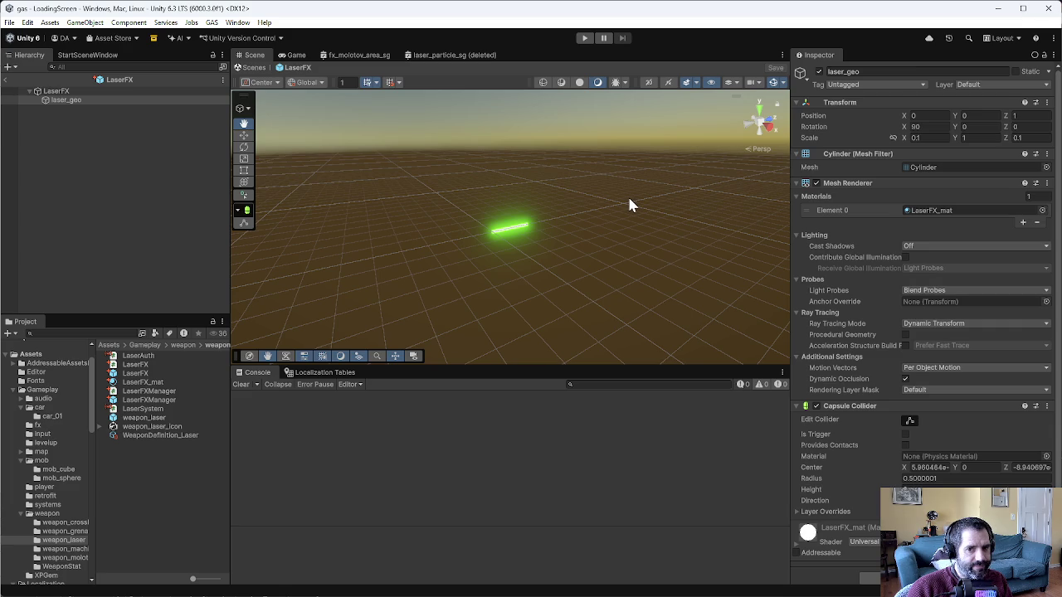
pyautogui.hotkey('alt', 'Tab')
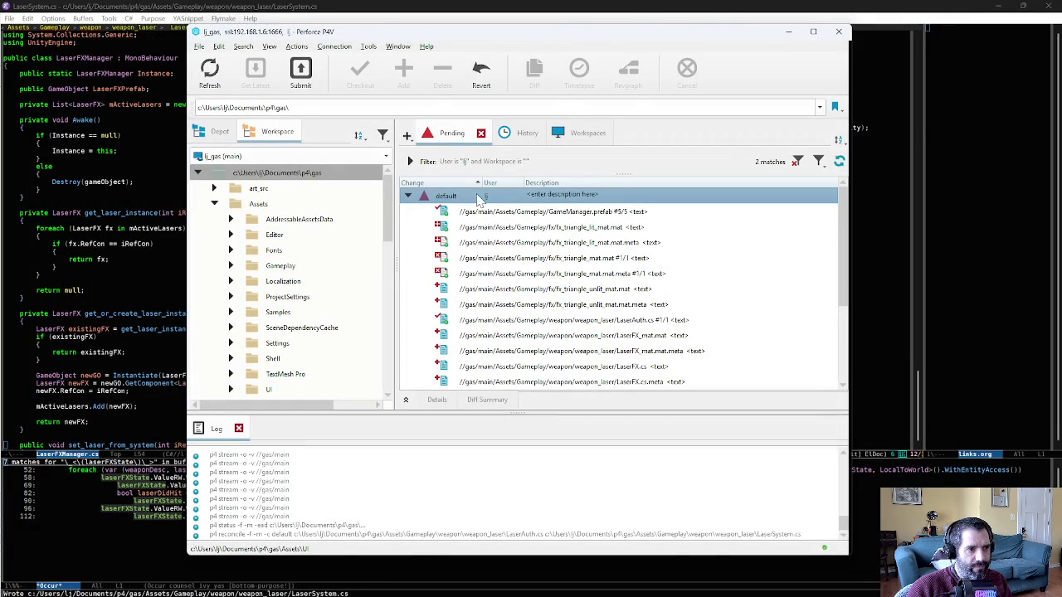
# Submit the default changelist of 19 files, beginning the description 'added laser FX'.
pyautogui.scroll(-3, 488, 253)
pyautogui.scroll(3, 488, 259)
pyautogui.rightClick(476, 199)
pyautogui.click(492, 204)
pyautogui.write('added laser')
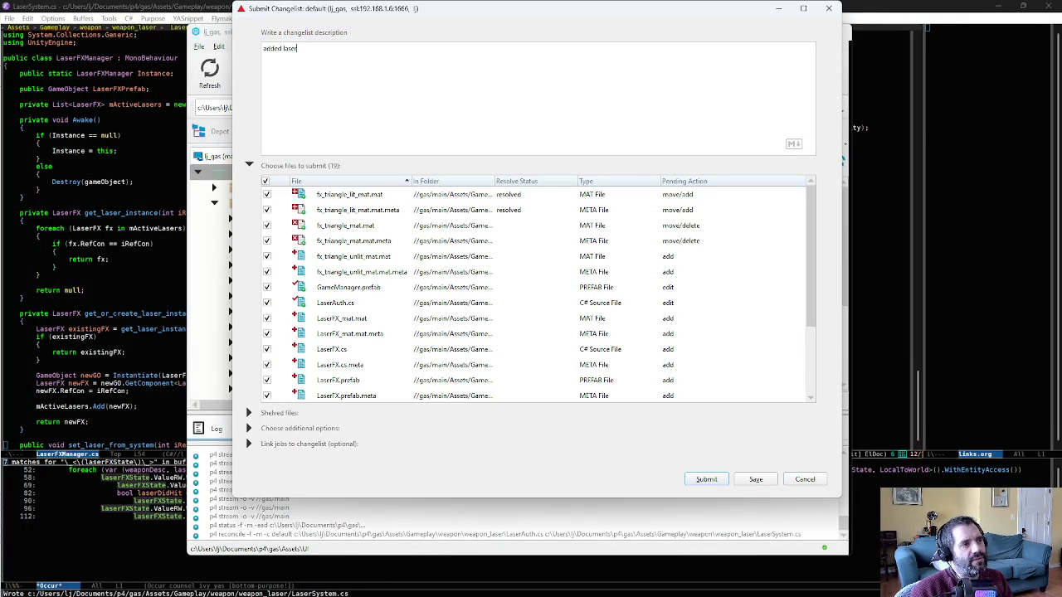